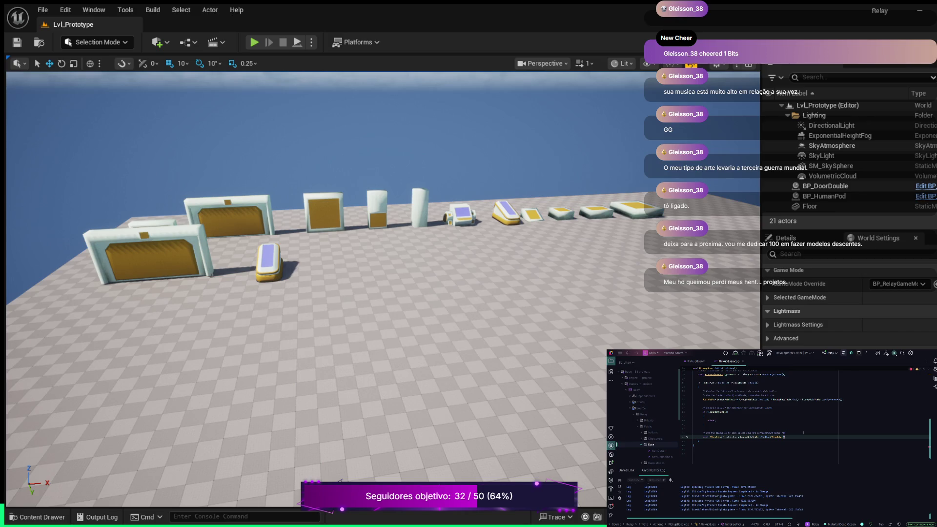
- Complete the pickup line's function call with TEXT.ToString() and a closing semicolon
{"action": "type", "text": "()"}
{"action": "key", "text": "Tab"}
{"action": "type", "text": ";TEXT"}
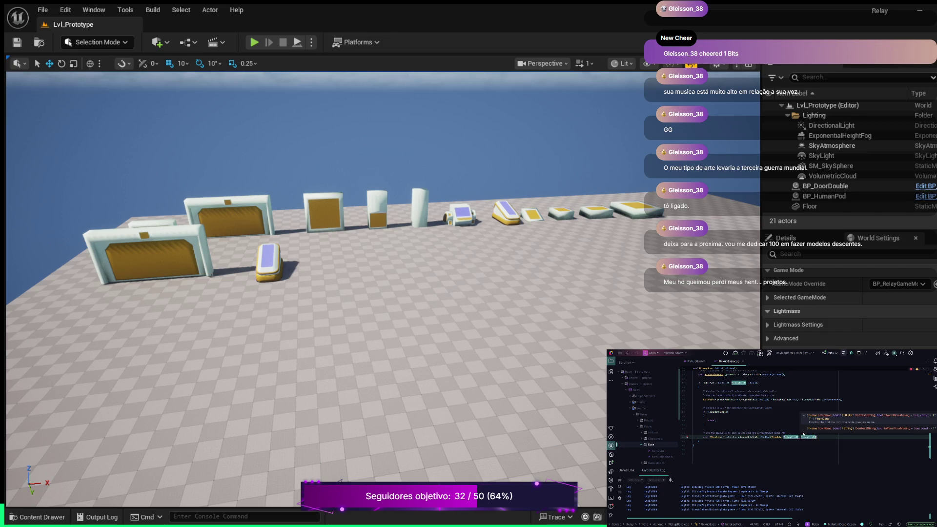
{"action": "type", "text": ".ToString()"}
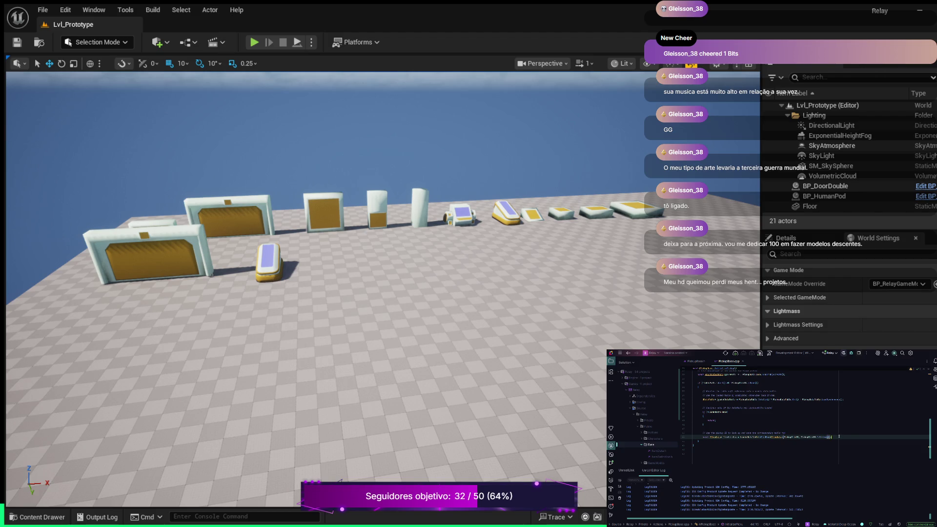
- Insert an autocompleted if statement below the pickup call, with empty braces and a trailing blank line
{"action": "key", "text": "Return"}
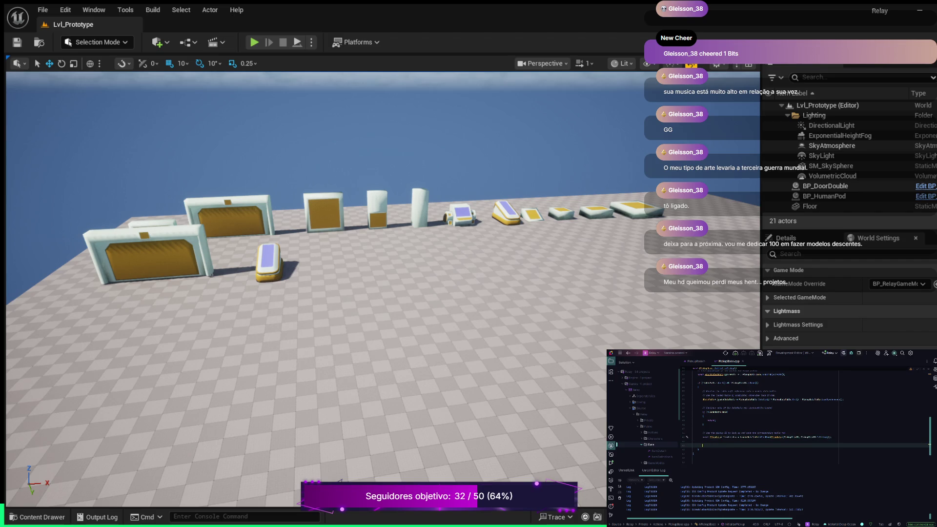
{"action": "key", "text": "Tab"}
{"action": "key", "text": "Return"}
{"action": "type", "text": "{"}
{"action": "key", "text": "Return"}
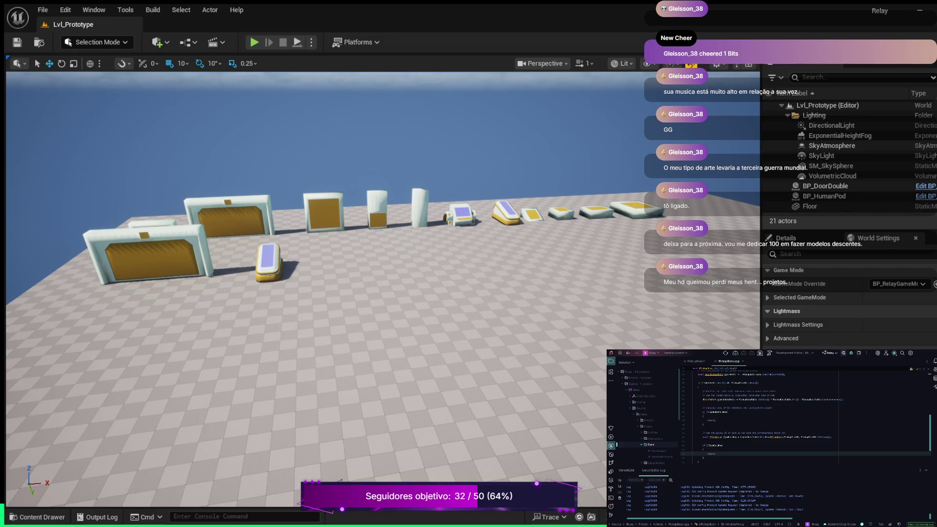
{"action": "left_click", "coordinate": [767, 459]}
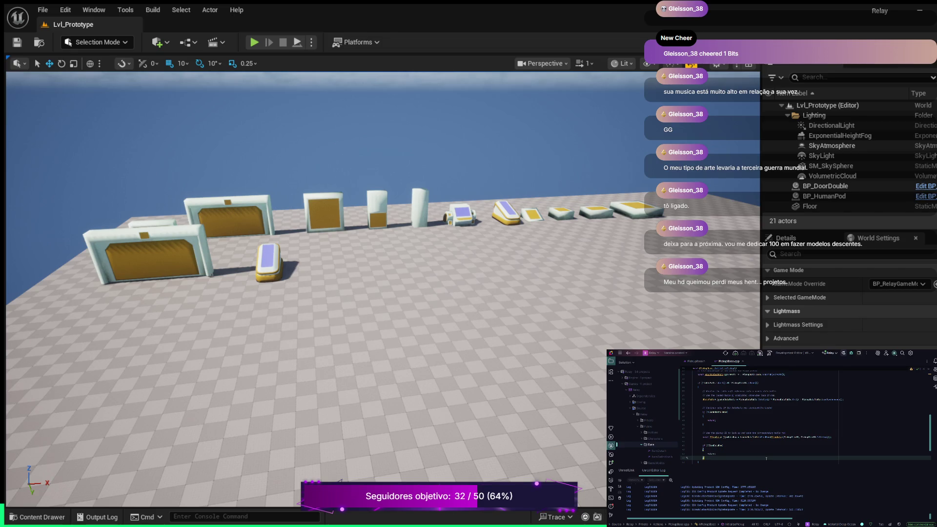
{"action": "key", "text": "Return"}
{"action": "key", "text": "Return"}
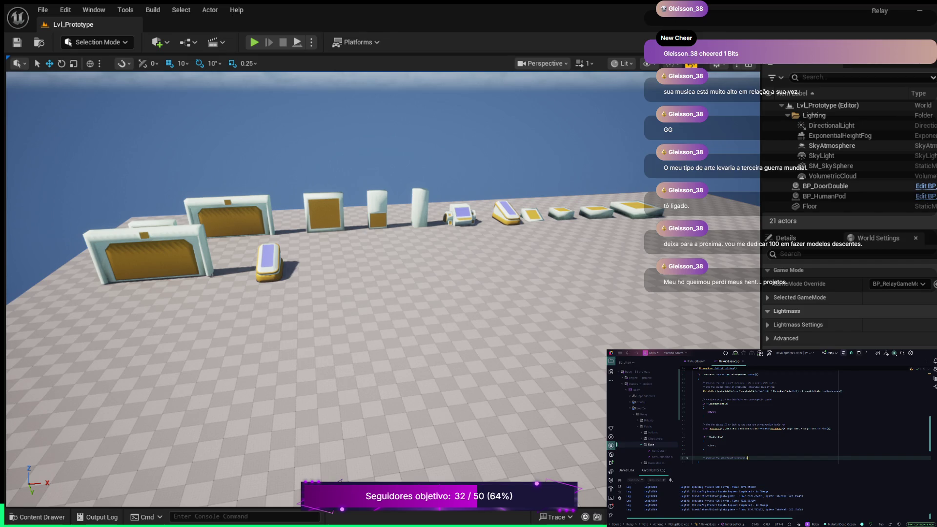
- Write an 'event' comment below the if block and begin the next line with 'da'
{"action": "type", "text": "event"}
{"action": "key", "text": "Return"}
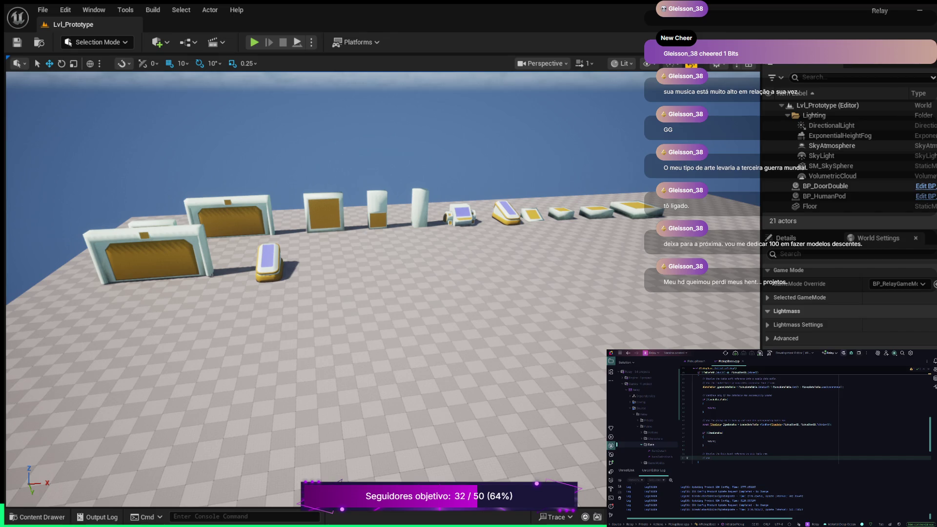
{"action": "type", "text": "da"}
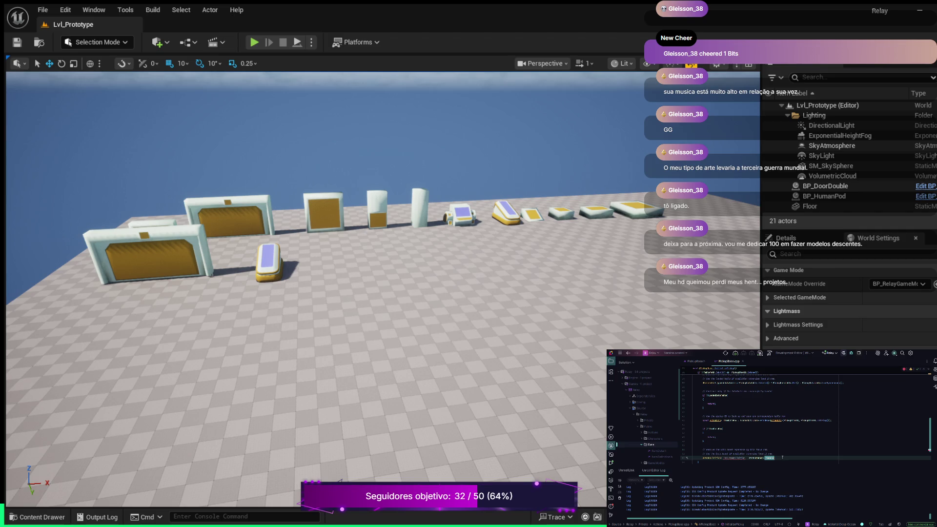
- Finish the line with the suggested identifier and an IsValid() call, then open a brace on the next line
{"action": "key", "text": "Tab"}
{"action": "type", "text": "()"}
{"action": "key", "text": "BackSpace"}
{"action": "key", "text": "Return"}
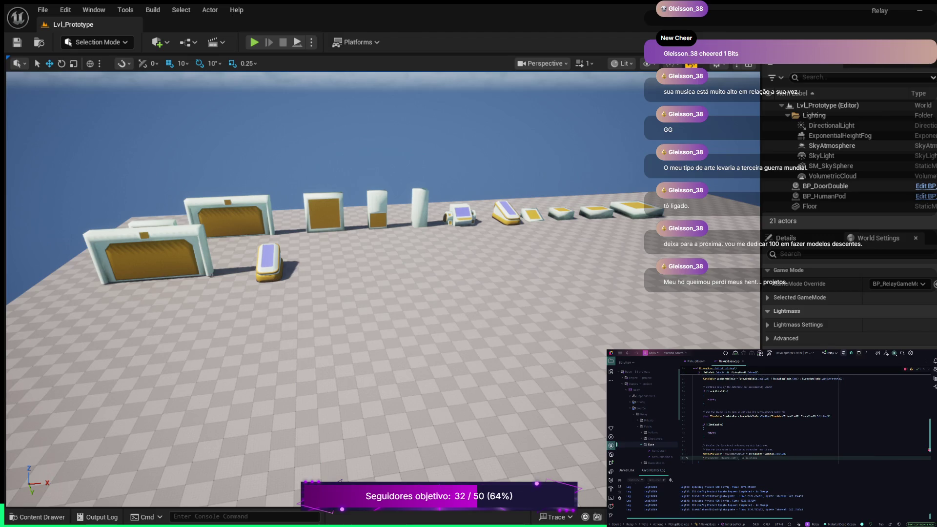
{"action": "type", "text": "{"}
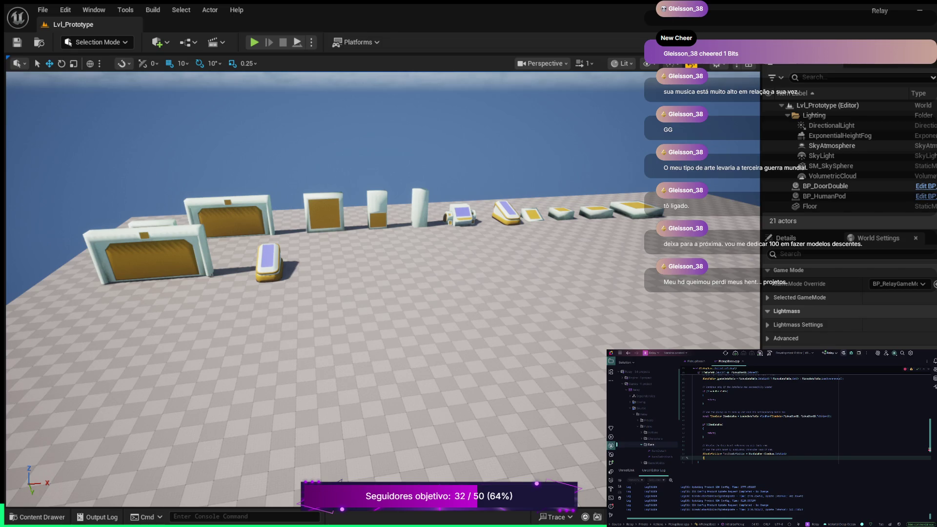